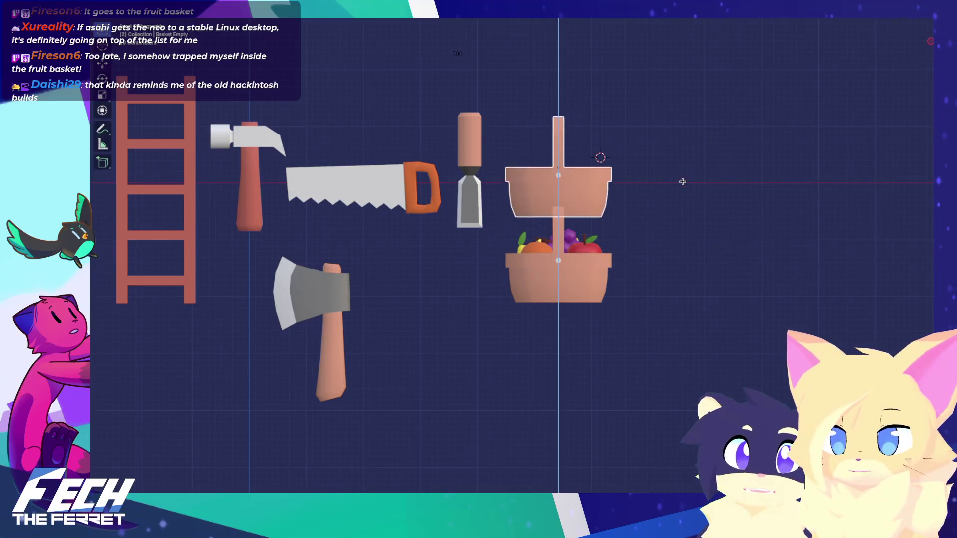
Drop the empty basket at its raised position and reveal the viewport sidebar for Material Combiner
left_click(711, 164)
middle_click_drag(711, 164, 787, 193, "shift")
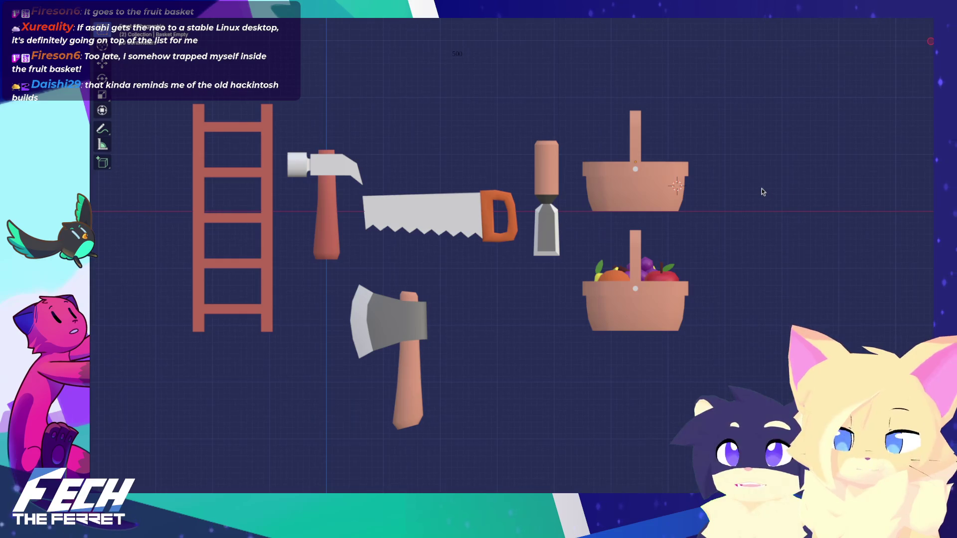
key("n")
scroll(889, 187, "down", 1, "ctrl")
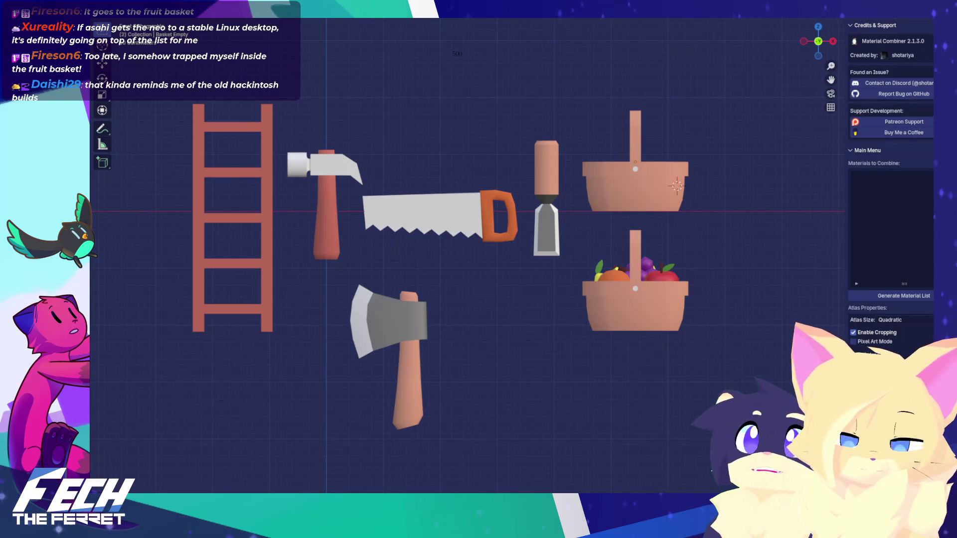
scroll(890, 188, "down", 1, "ctrl")
scroll(889, 187, "down", 1, "ctrl")
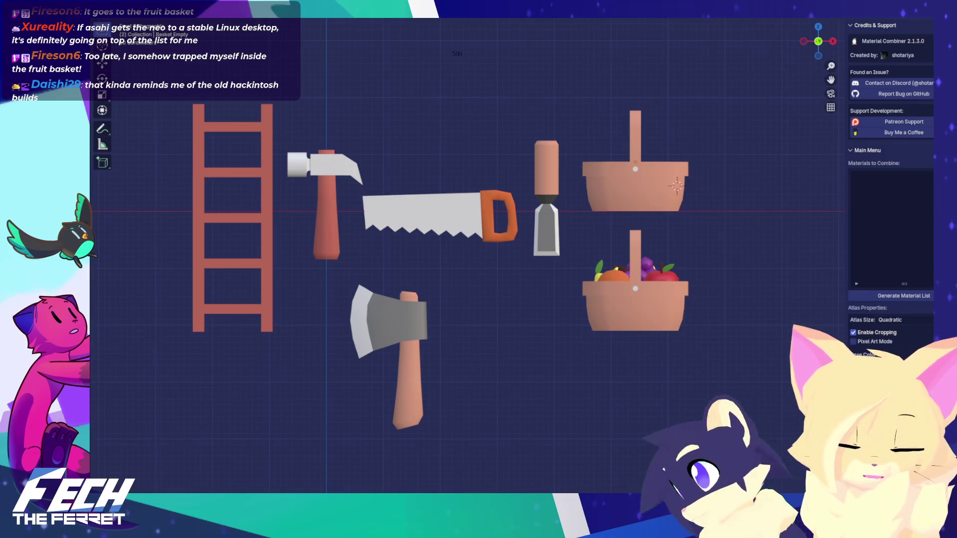
middle_click_drag(722, 191, 767, 198, "shift")
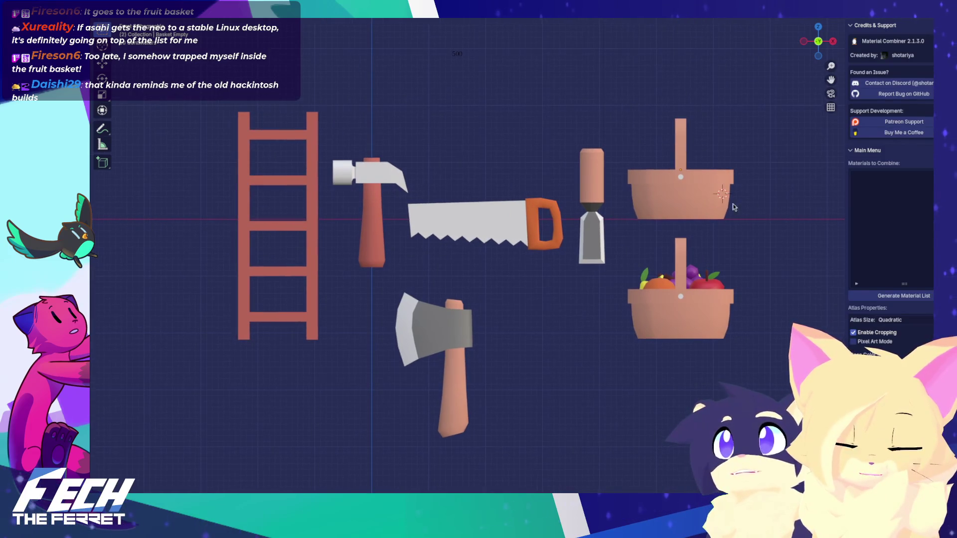
Box-select every tool and basket in the scene, redoing the selection once cleanly
key("b")
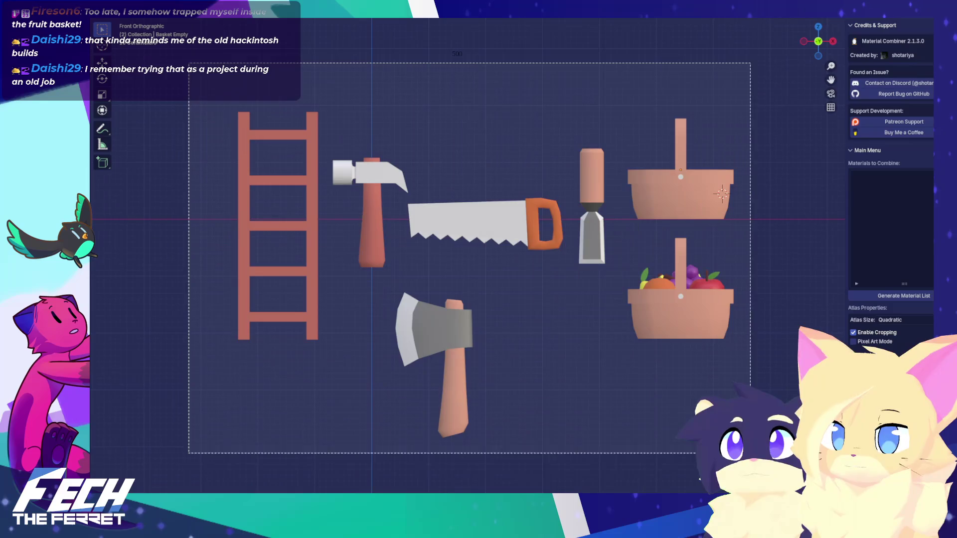
left_click_drag(211, 69, 754, 486)
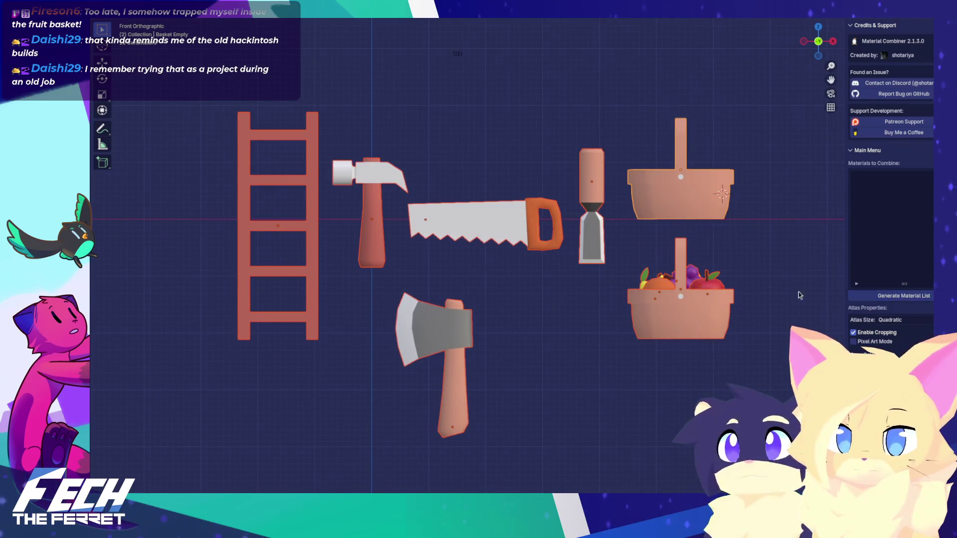
left_click(753, 288)
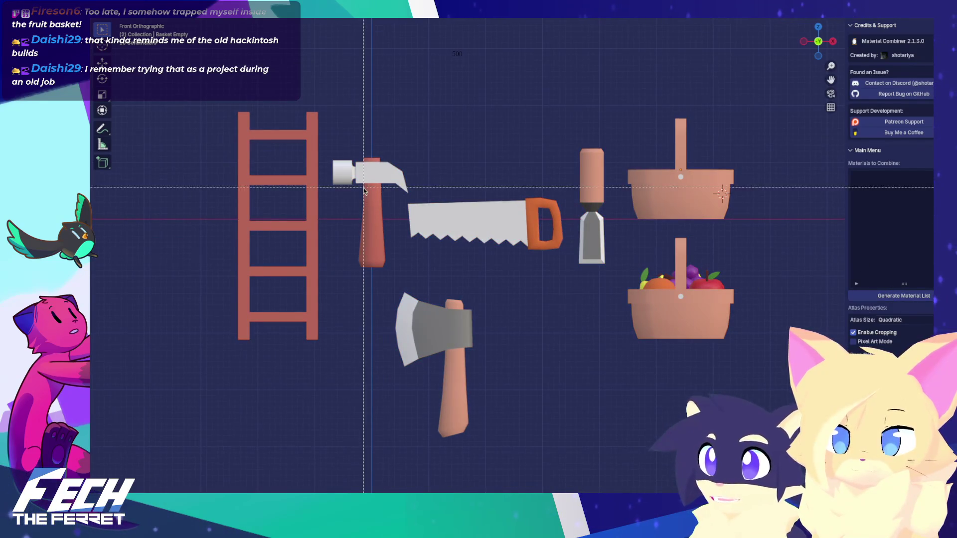
left_click_drag(204, 79, 784, 446)
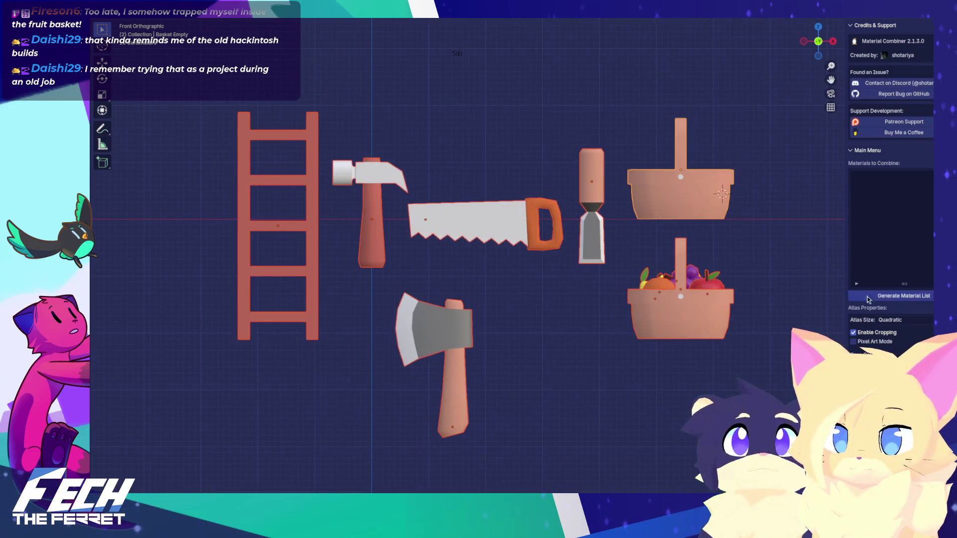
Generate the material list, showing Lemon, Orange, Saw and Stairs for combining
left_click(887, 296)
scroll(894, 278, "down", 2)
scroll(901, 261, "down", 3)
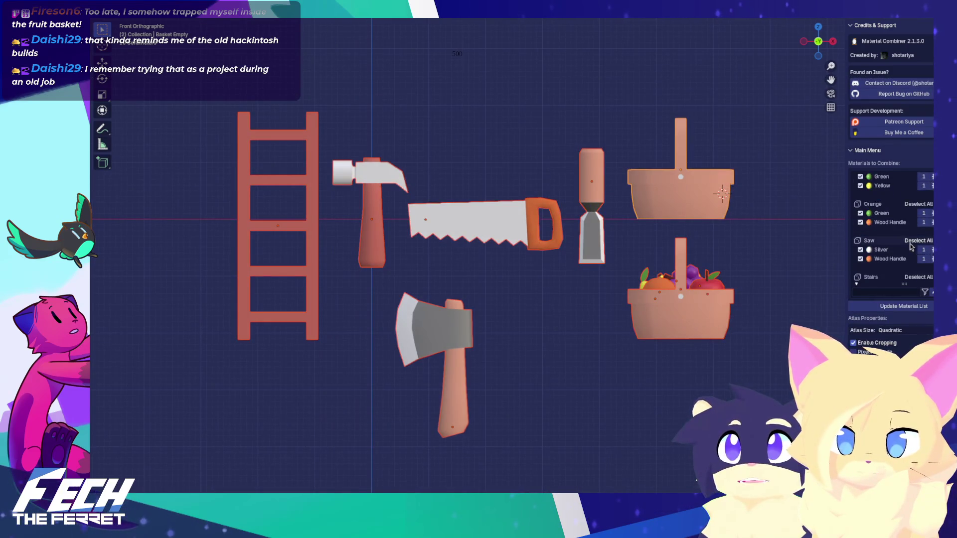
scroll(907, 252, "down", 1)
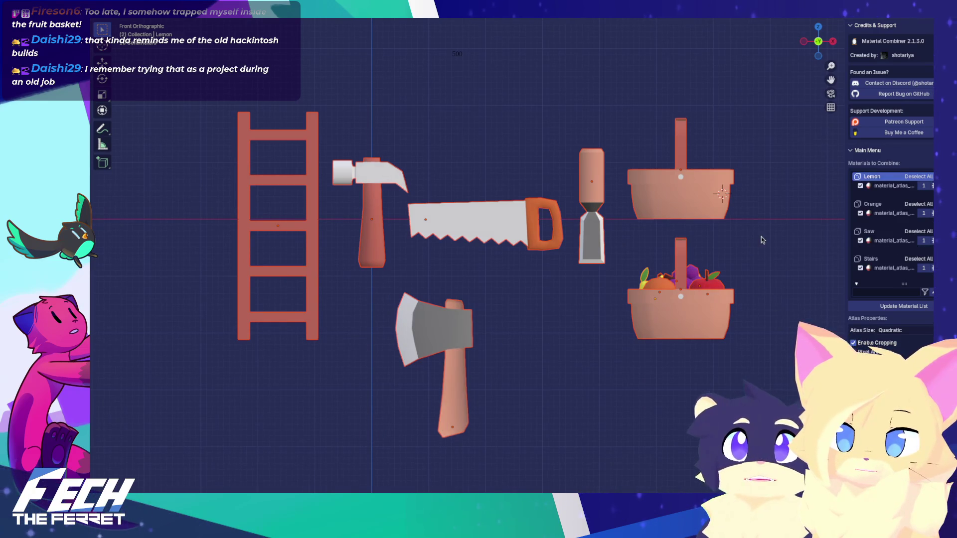
Inspect the baskets, saw and axe one by one, ending in front view with nothing selected
left_click(688, 210)
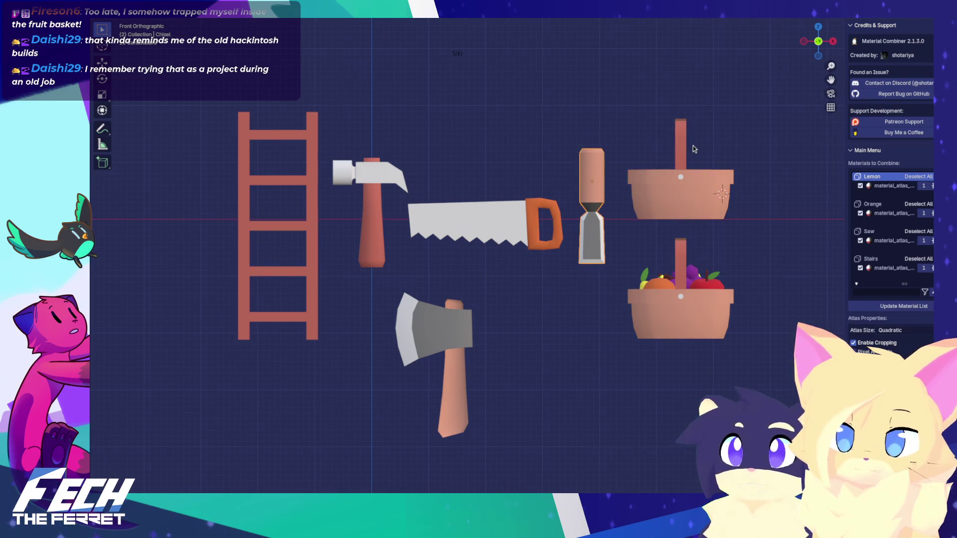
left_click(493, 221)
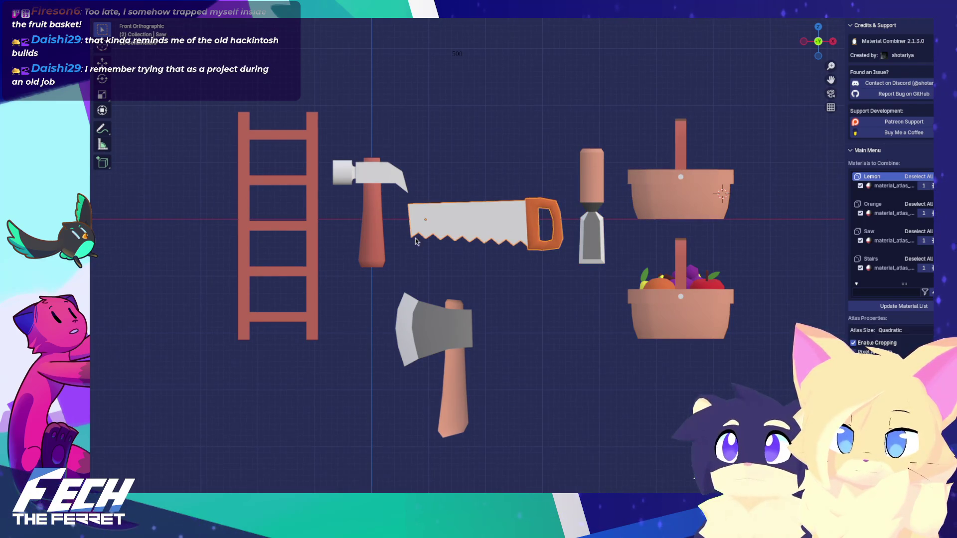
middle_click_drag(415, 240, 673, 210)
left_click(745, 175)
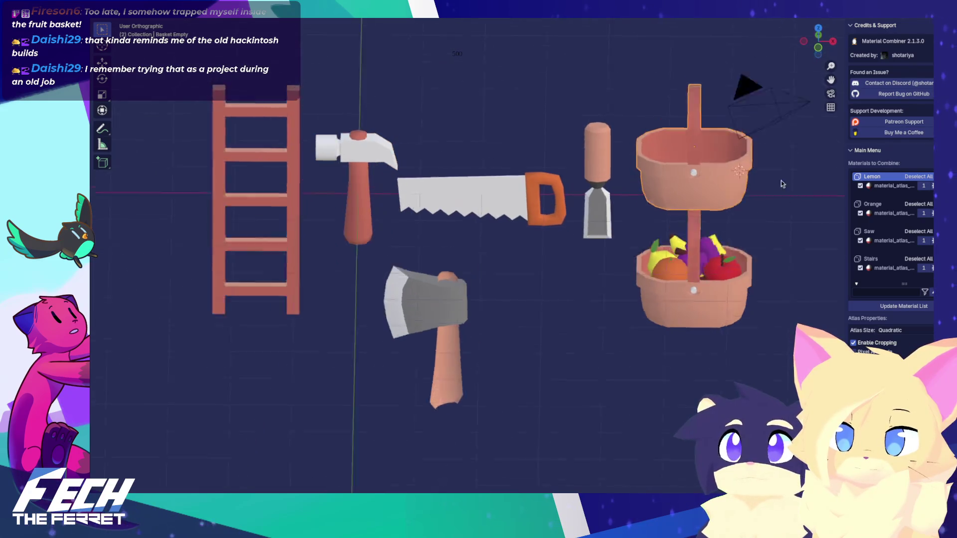
key("KP_1")
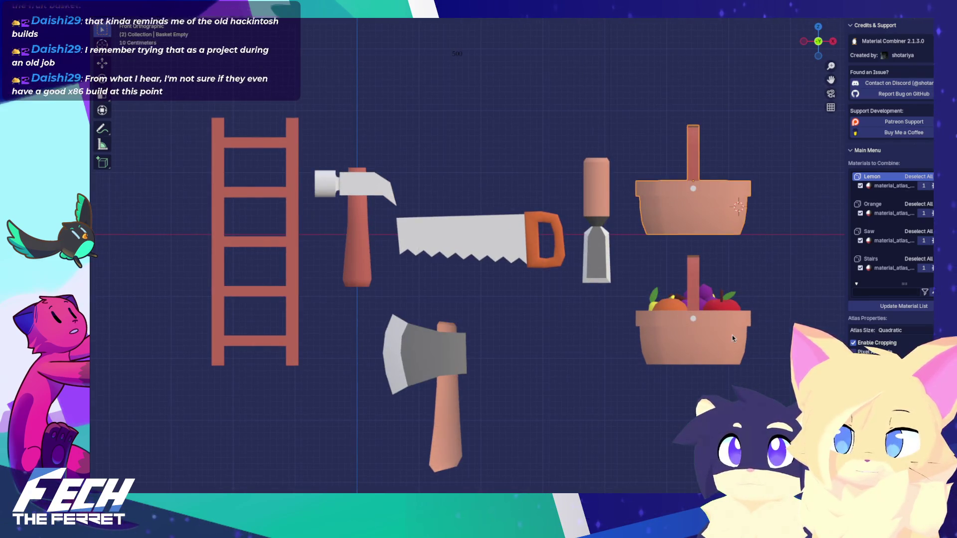
left_click(473, 377)
left_click(641, 276)
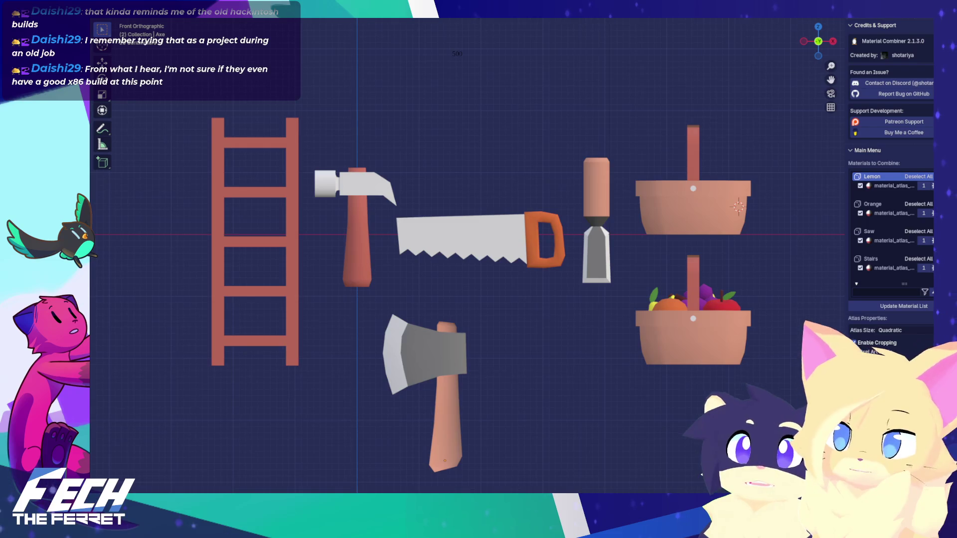
Split the 3D viewport into two side-by-side areas
key("ctrl+space")
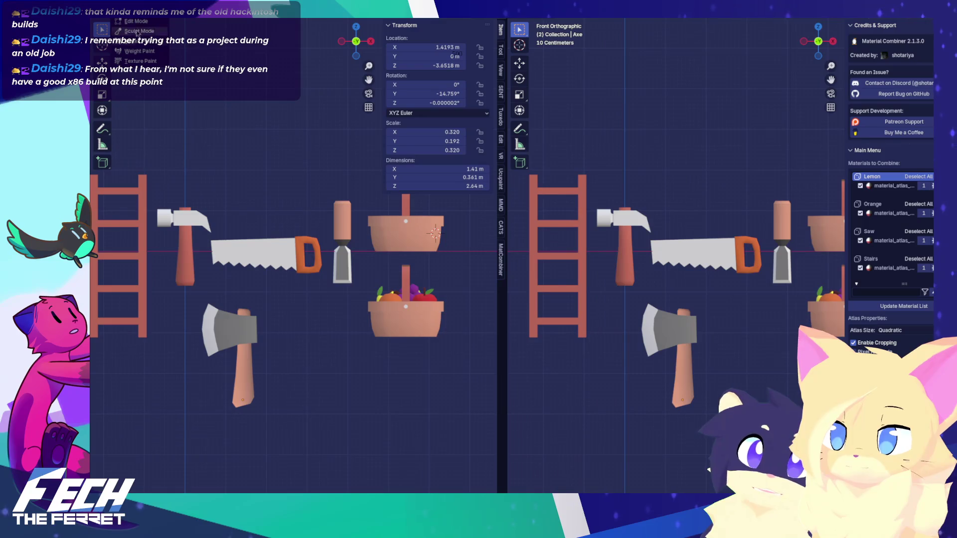
Make the left area a UV editor showing the combined atlas image and hide the sidebar
left_click(103, 29)
left_click(140, 45)
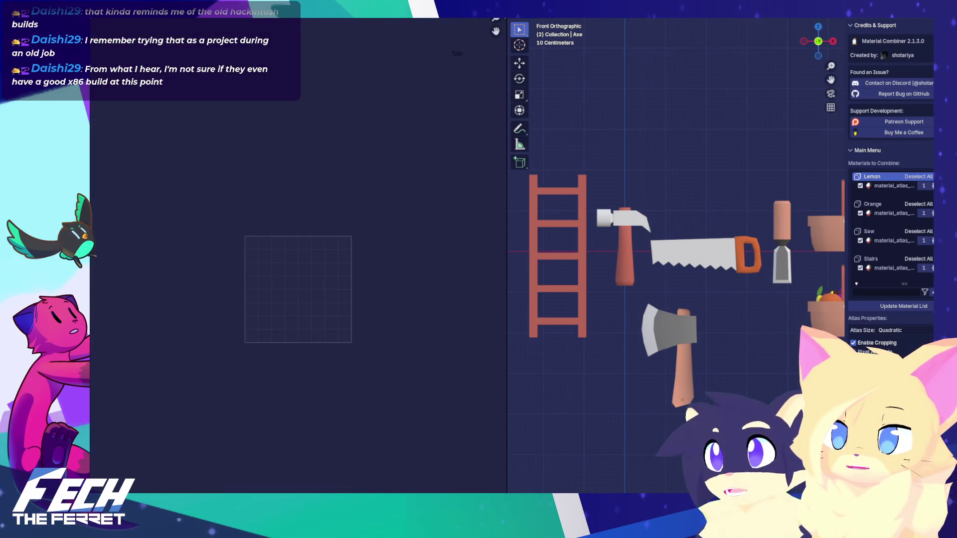
left_click(258, 29)
left_click(299, 46)
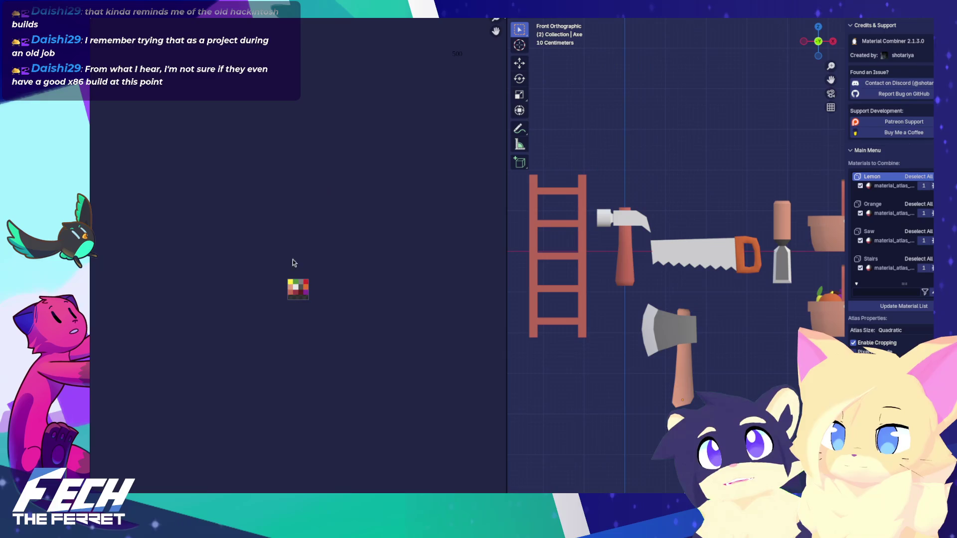
scroll(300, 247, "up", 4)
scroll(328, 200, "down", 2)
scroll(328, 201, "down", 2)
scroll(328, 201, "up", 1)
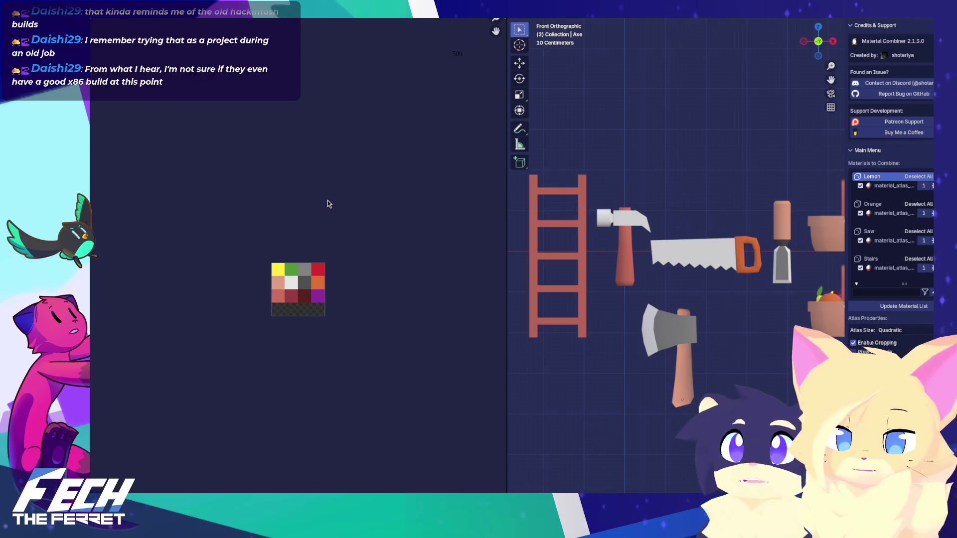
scroll(327, 200, "up", 1)
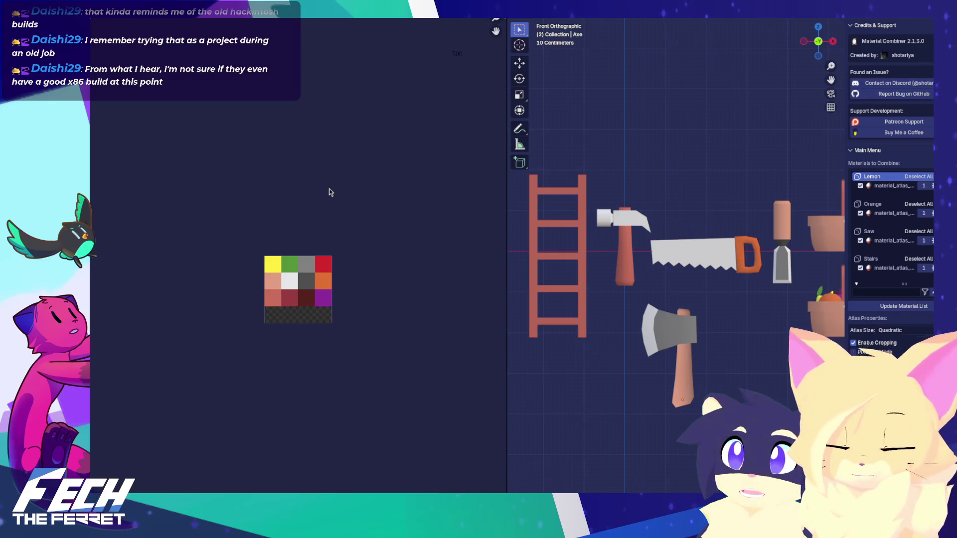
key("n")
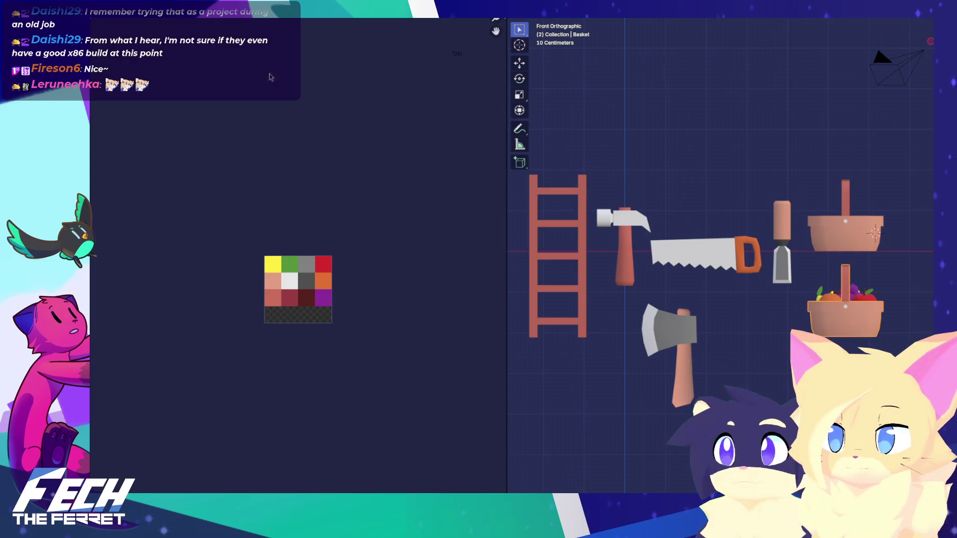
left_click(175, 11)
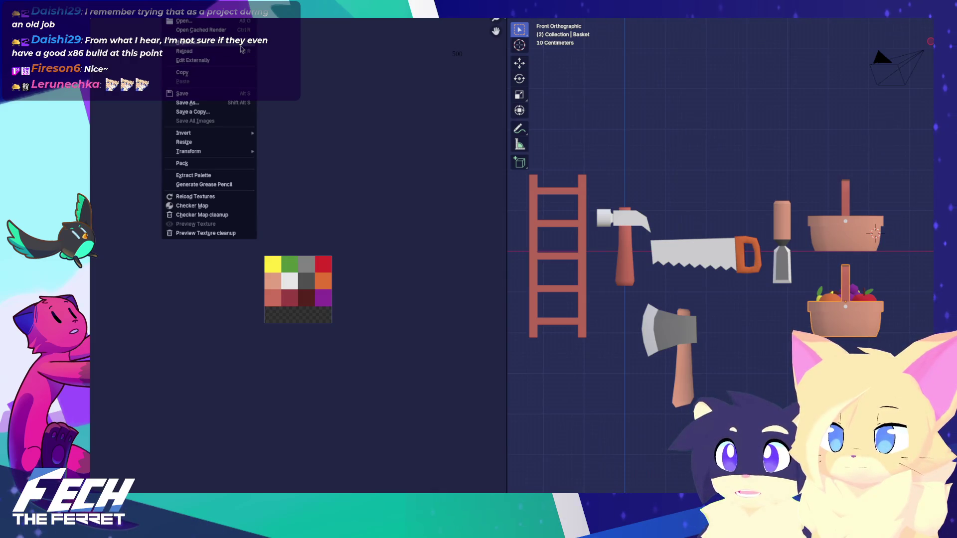
left_click(176, 11)
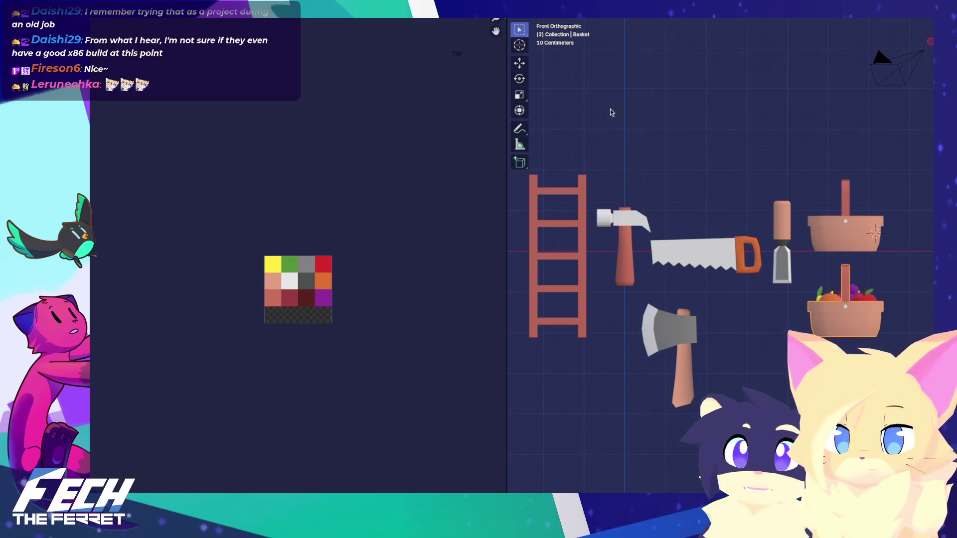
Join the image editor away so the 3D view fills the window, then orbit to an angled view
left_click_drag(506, 114, 334, 104)
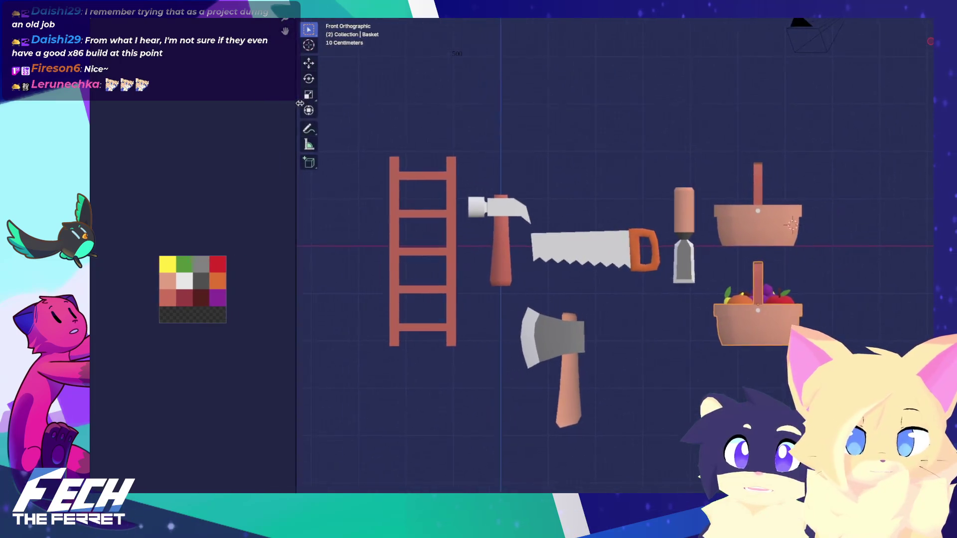
right_click(332, 103)
left_click(314, 122)
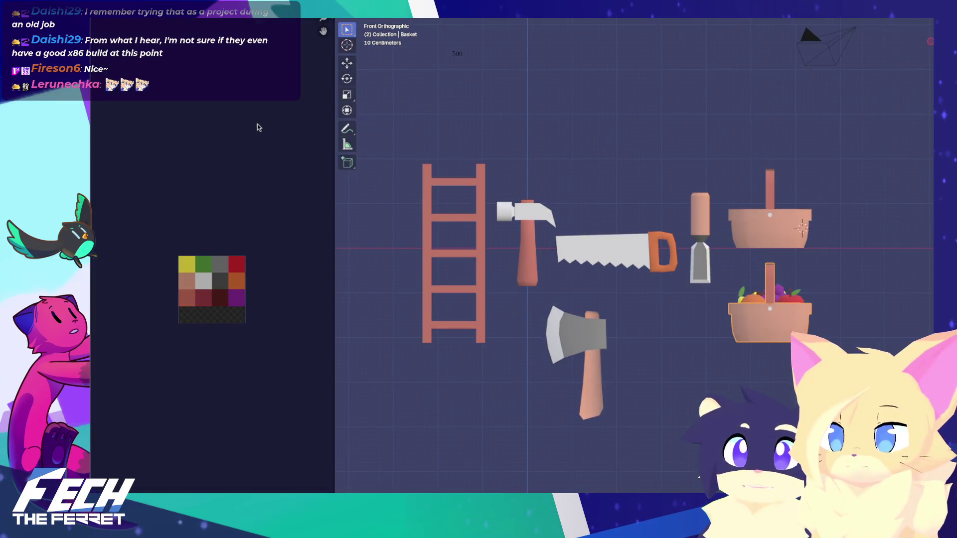
left_click(257, 124)
mouse_move(418, 147)
middle_mouse_down()
mouse_move(539, 133)
mouse_move(554, 160)
middle_mouse_up()
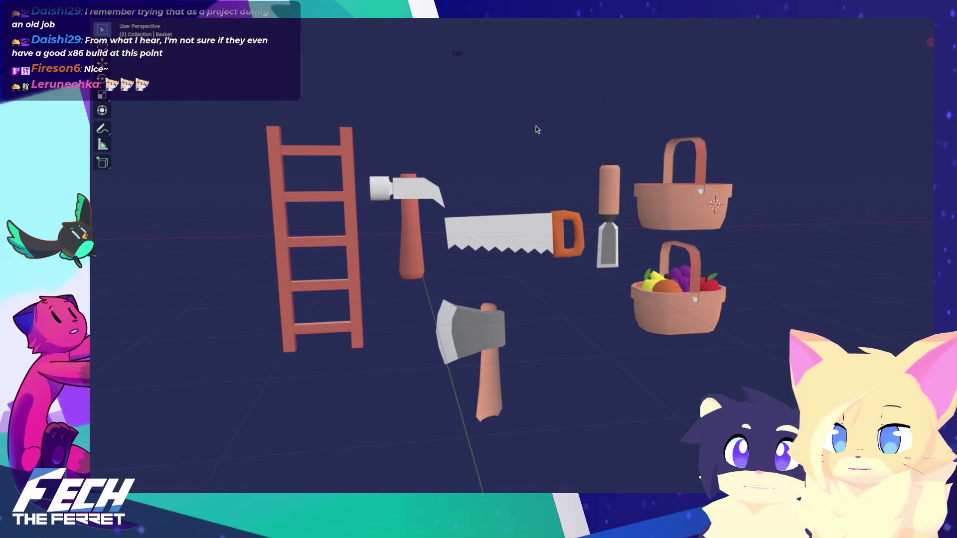
Inspect the empty basket's and fruit basket's meshes in Edit Mode, returning each to Object Mode
left_click(707, 211)
key("Tab")
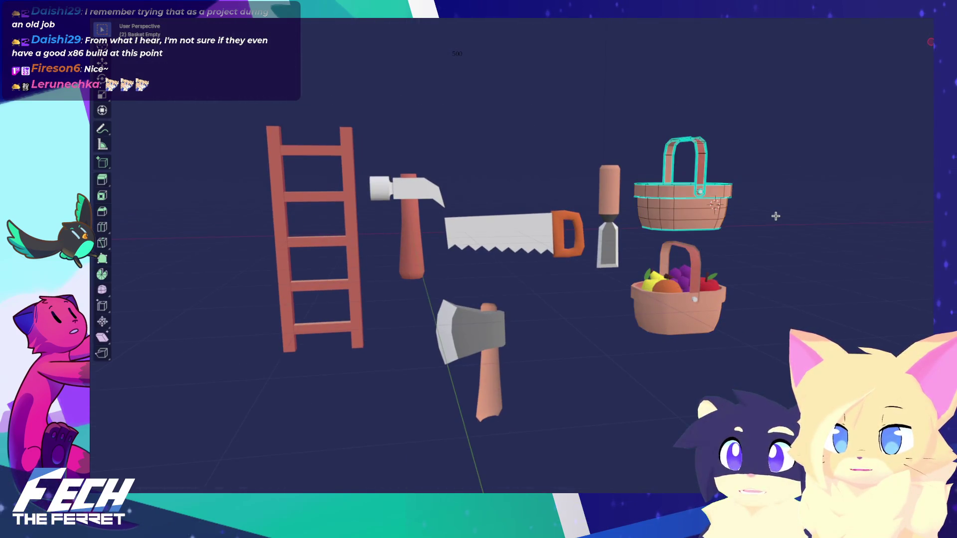
key("Tab")
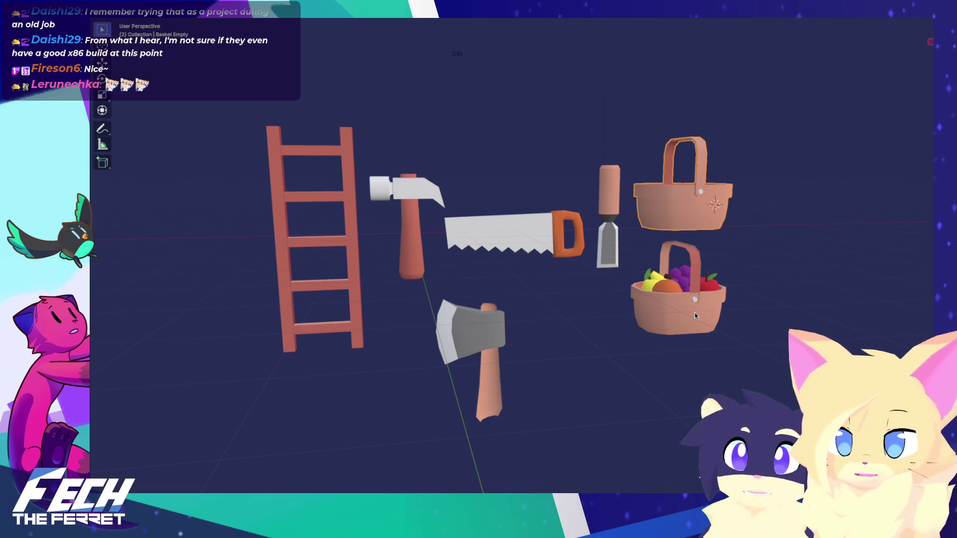
left_click(692, 303)
key("Tab")
key("ctrl+Tab")
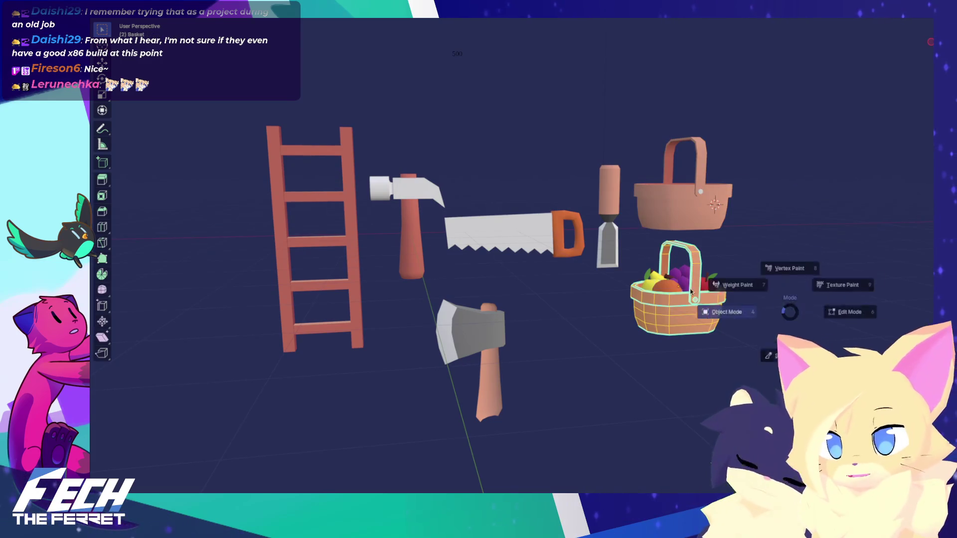
left_click(767, 309)
Check all objects' meshes together, then deselect everything and hide the grid and overlays
key("a")
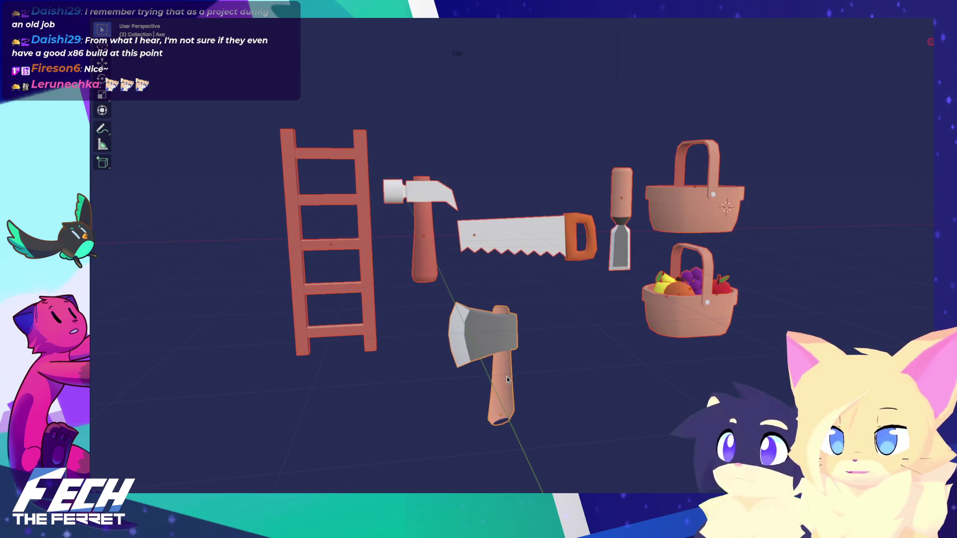
key("Tab")
key("ctrl+Tab")
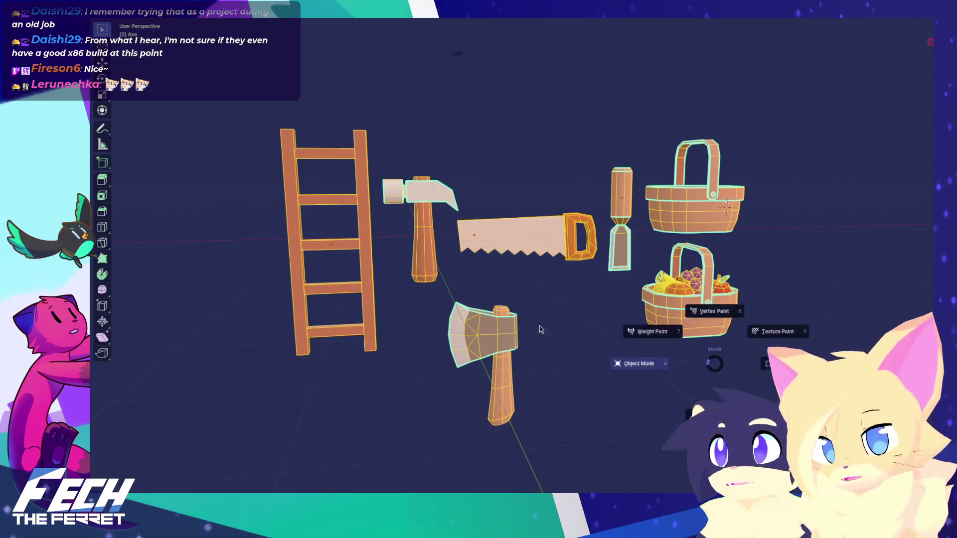
left_click(572, 323)
key("alt+a")
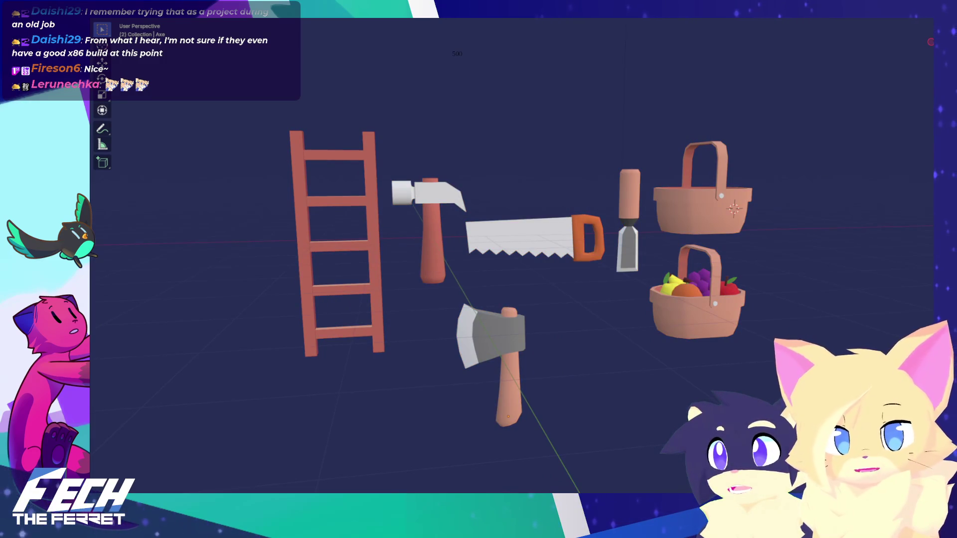
key("shift+alt+z")
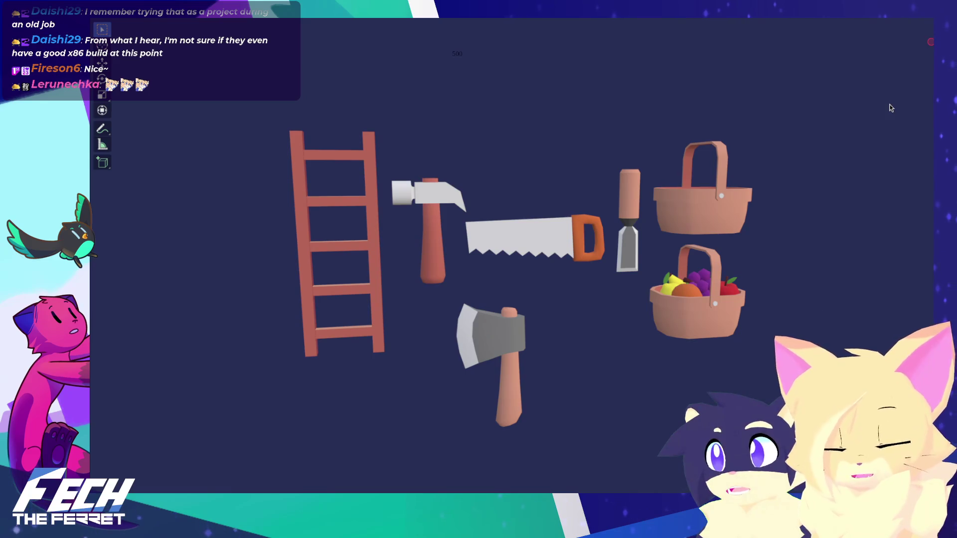